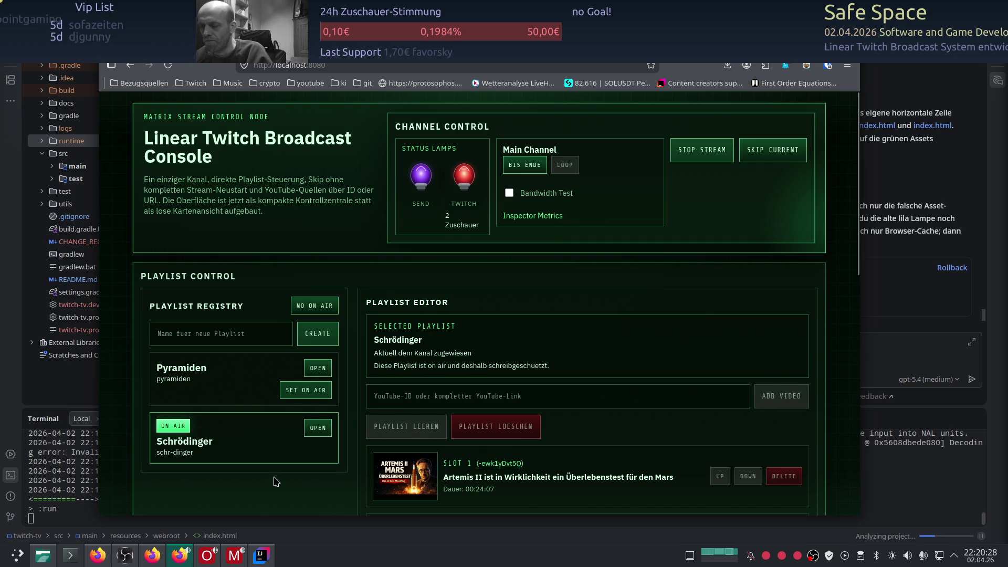
Review slots 2–4 of the on-air Schrödinger playlist, then minimize Firefox to reveal the IDE
scroll(276, 482, "down", 4)
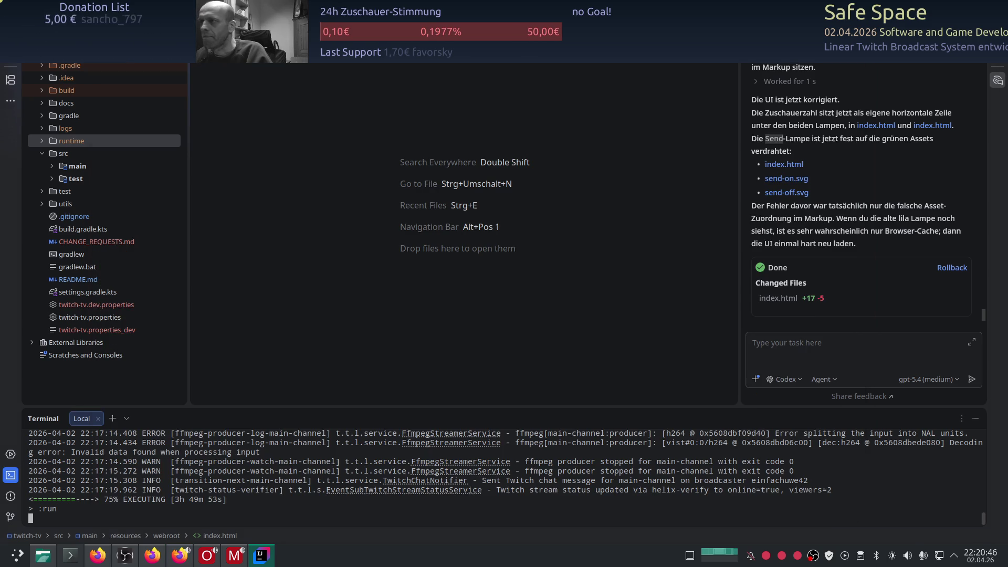
left_click(885, 87)
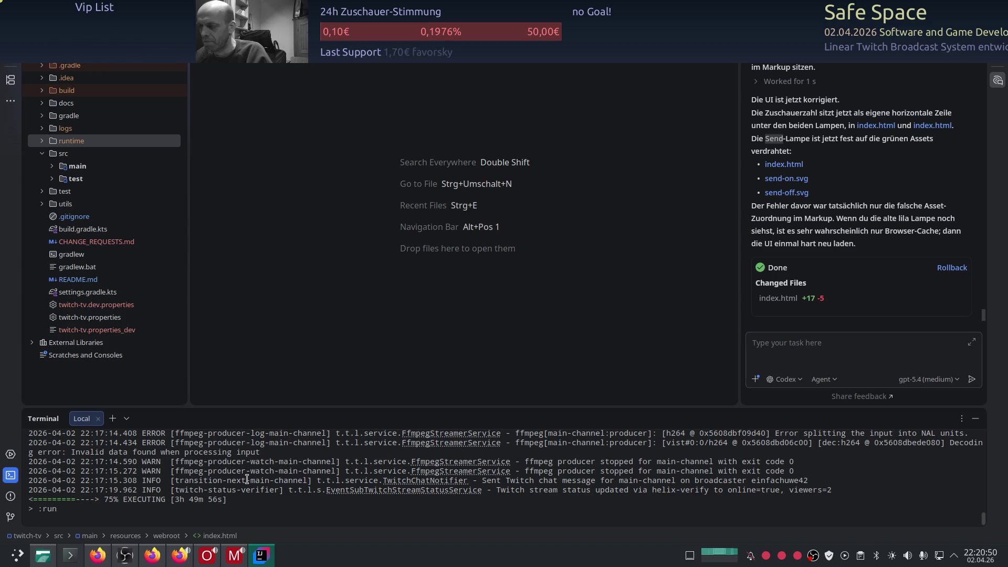
Read back through the earlier ffmpeg streamer error logs in the Terminal, then return to Firefox
scroll(247, 479, "up", 1)
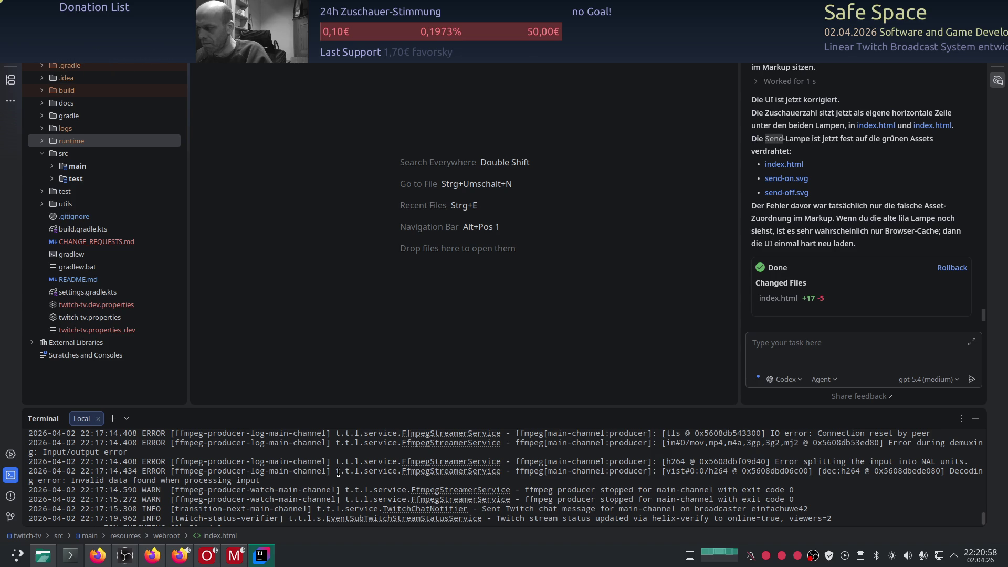
scroll(338, 472, "up", 1)
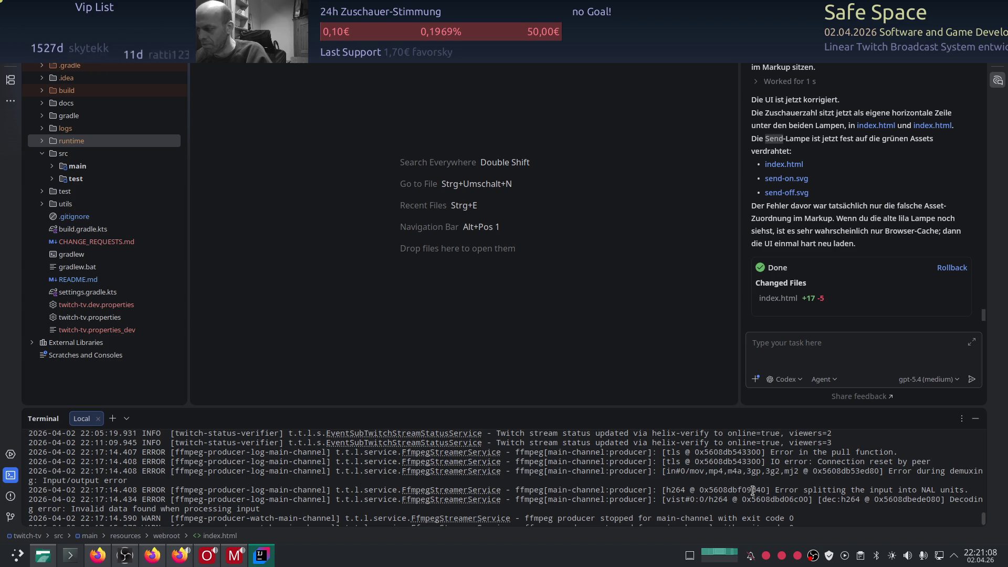
scroll(654, 474, "down", 1)
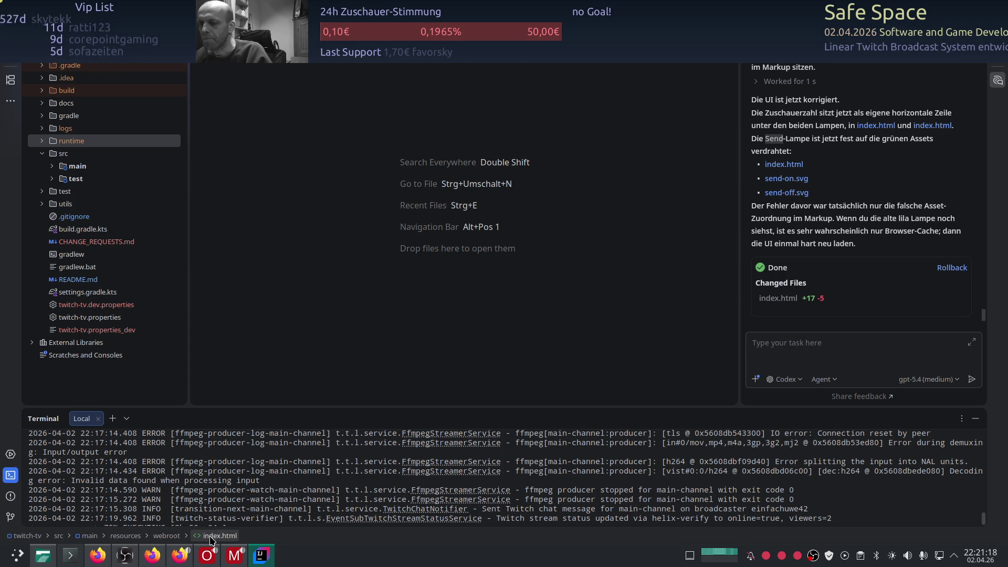
left_click(156, 561)
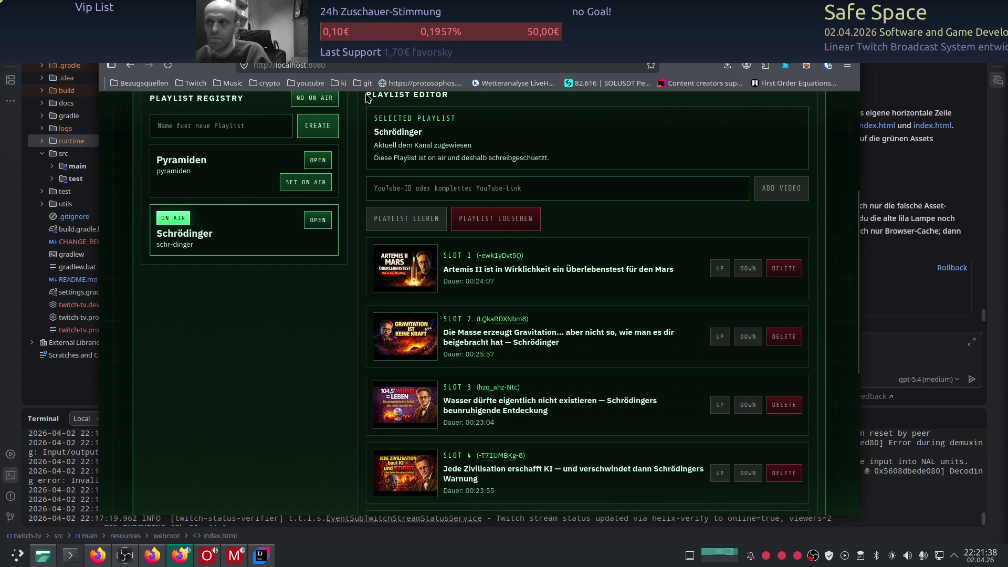
Switch to the GitHub tab showing the φ, π and e PDF
key("ctrl+Tab")
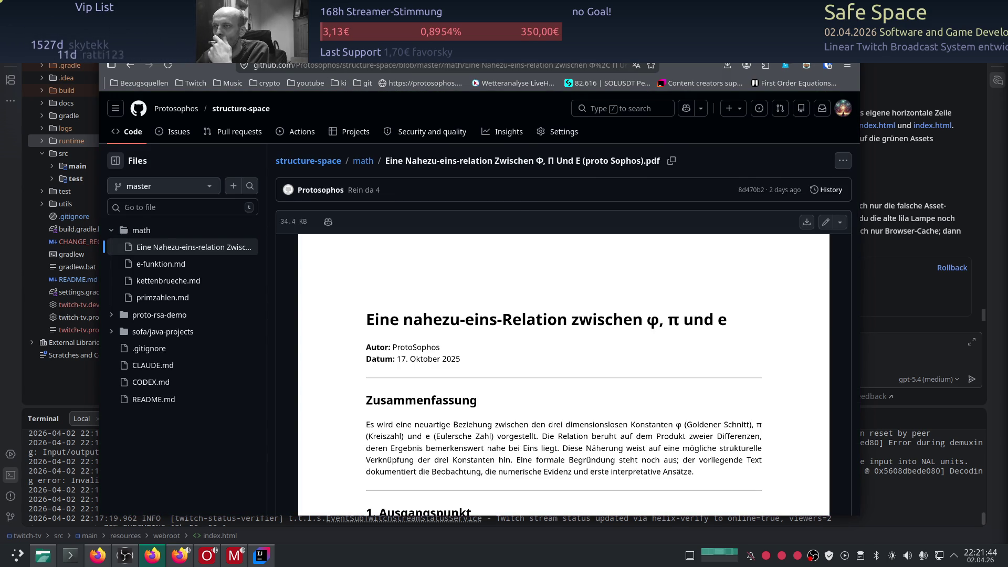
Move on to the YouTube tab with the channel's physics video grid
key("ctrl+Tab")
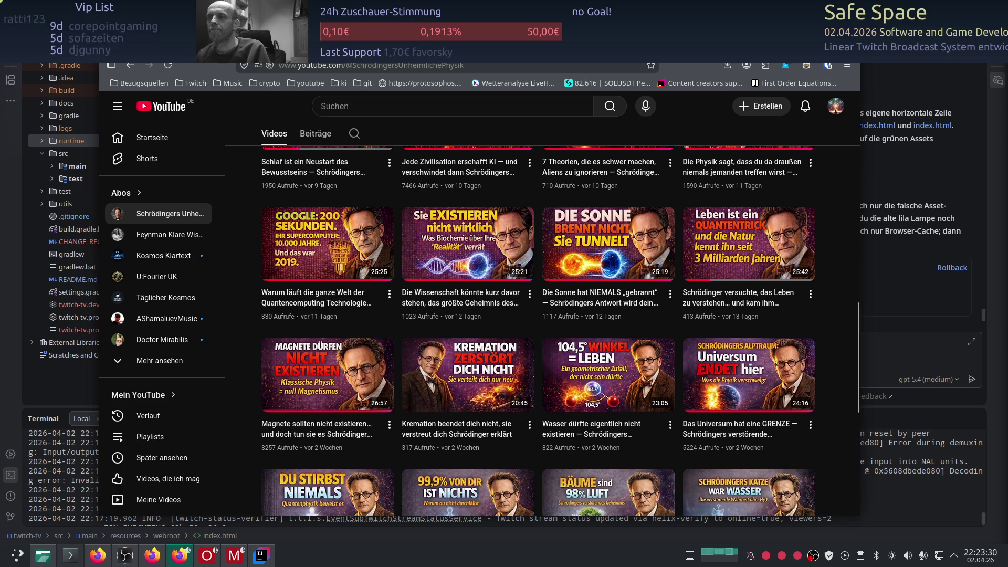
Copy the link of the 'KI ist die letzte Erfindung…' video from YouTube home and return to the console tab
left_click(144, 108)
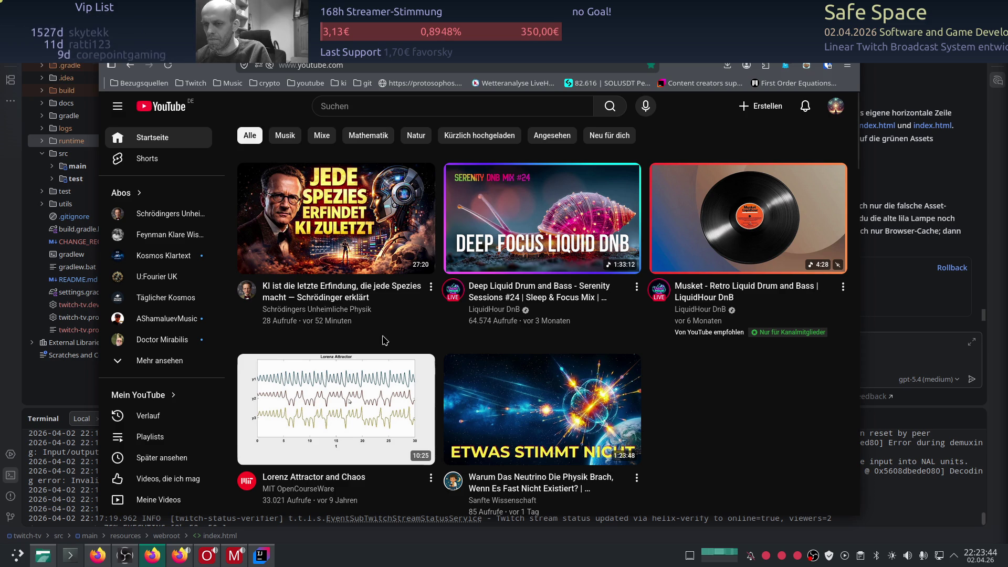
right_click(339, 316)
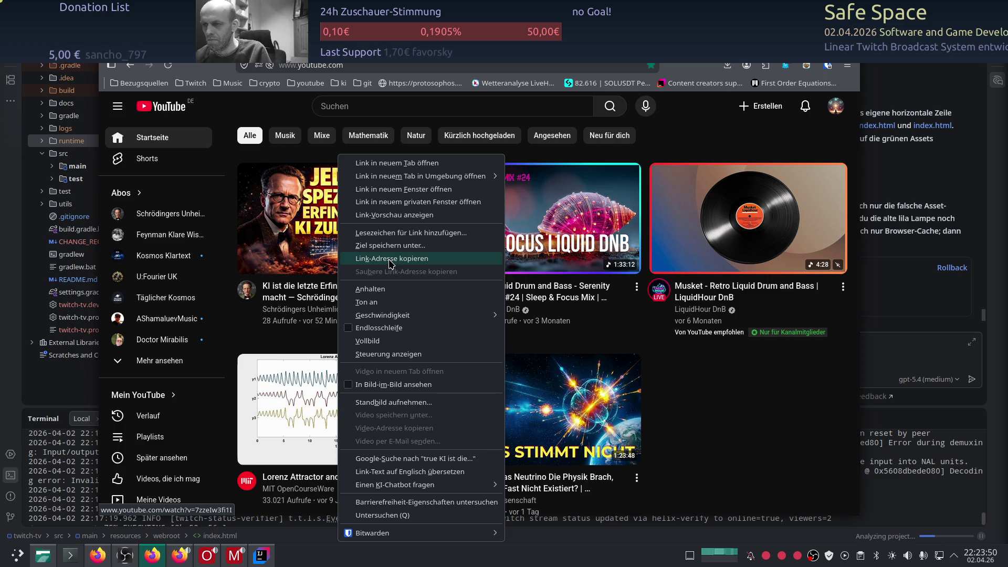
left_click(391, 262)
key("ctrl+Tab")
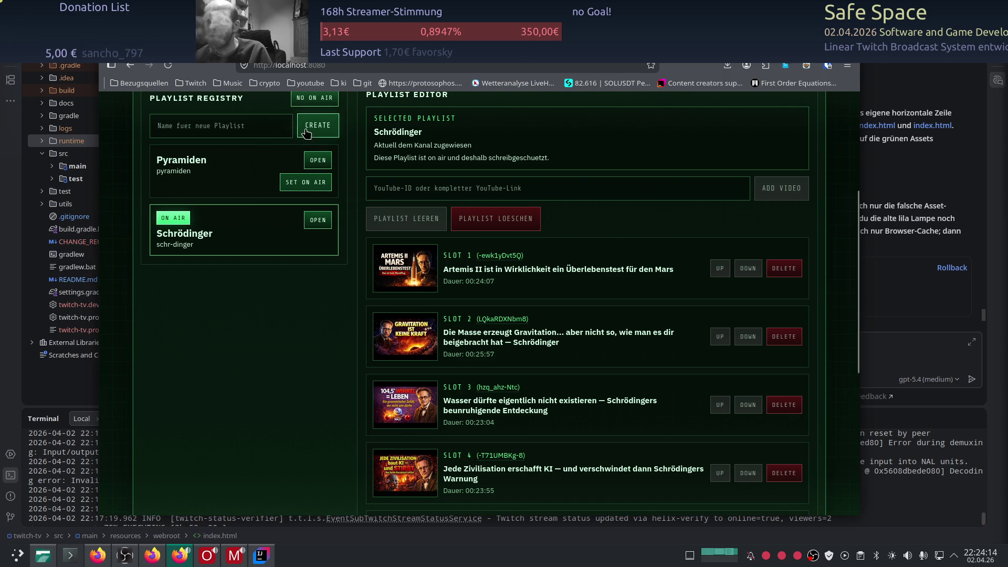
Create a new empty playlist named 'unsorted', correcting the mistyped name first
left_click(228, 125)
type("tem")
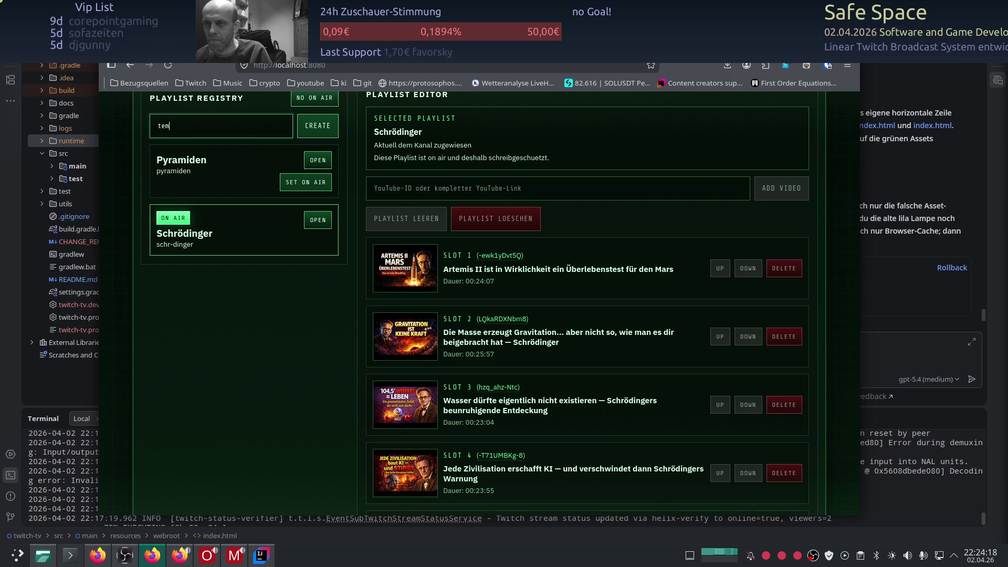
type("op")
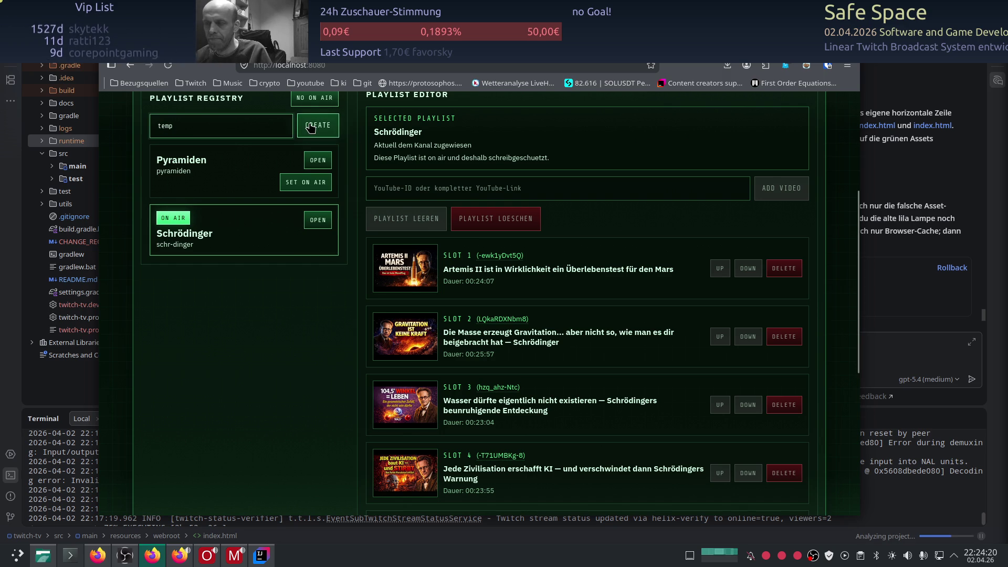
left_click_drag(213, 124, 126, 125)
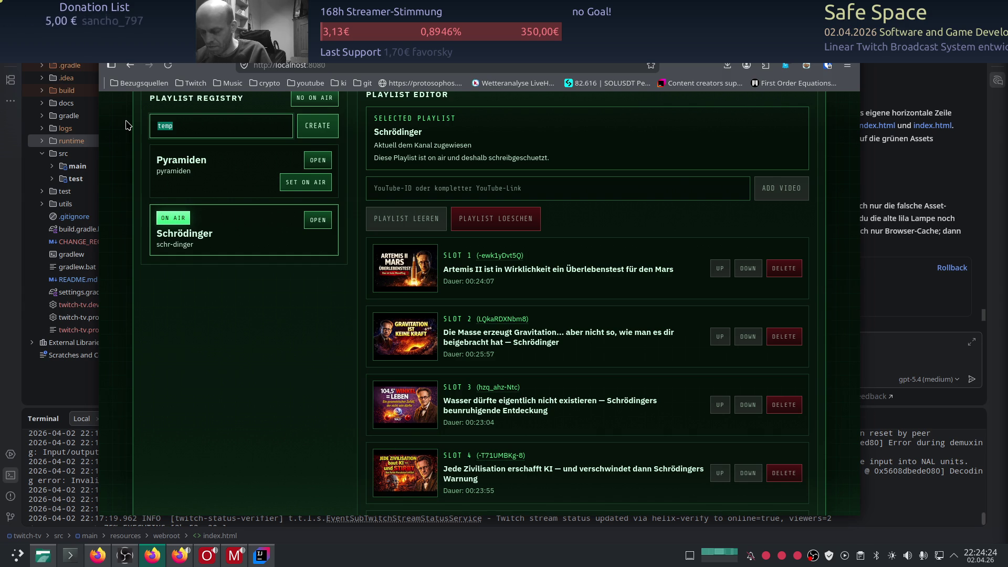
type("unsorted")
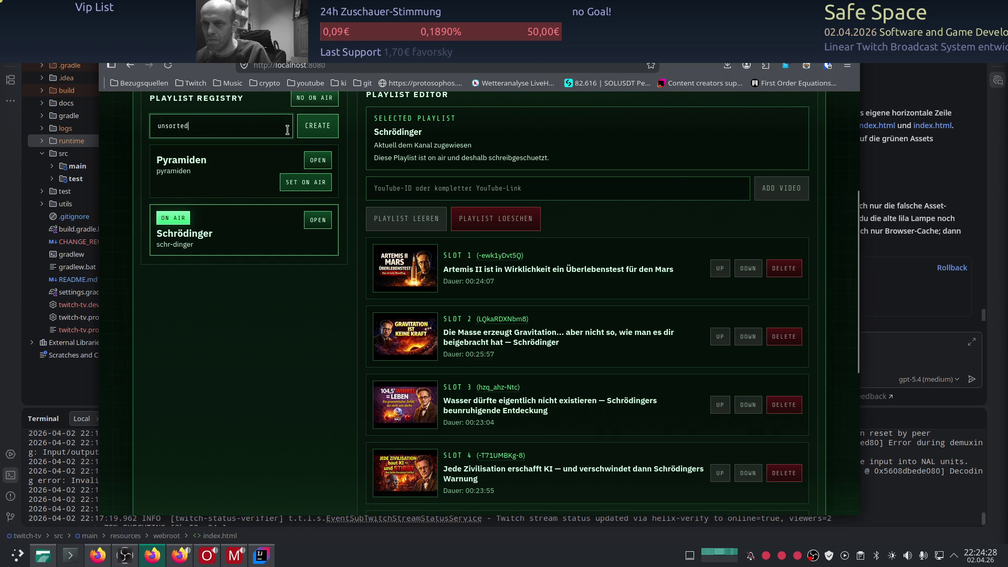
left_click(318, 127)
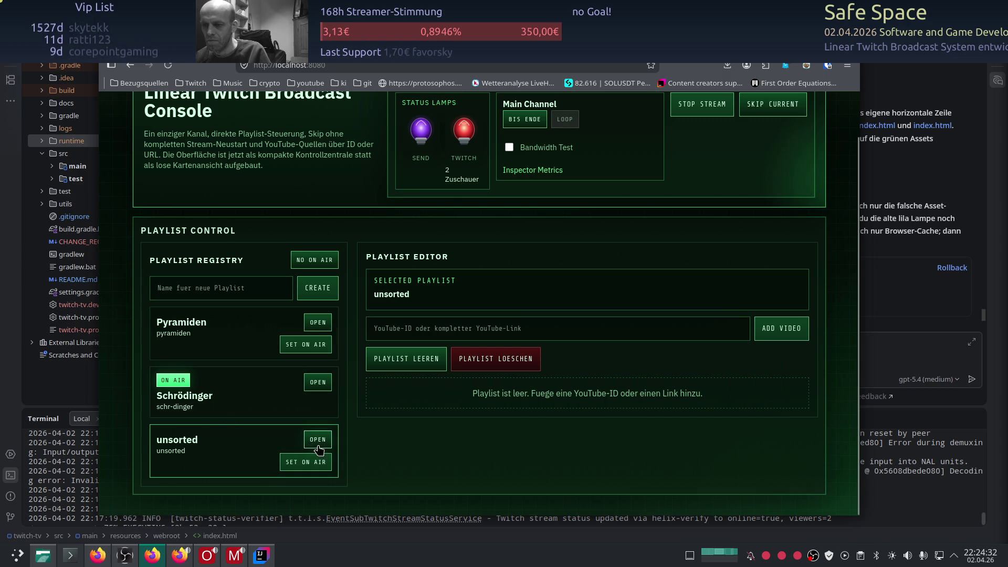
Paste the copied KI video link into the YouTube-ID field and add it to 'unsorted'
left_click(557, 329)
type("https://www.youtube.com/watch?v=7zzeIw3fi1I")
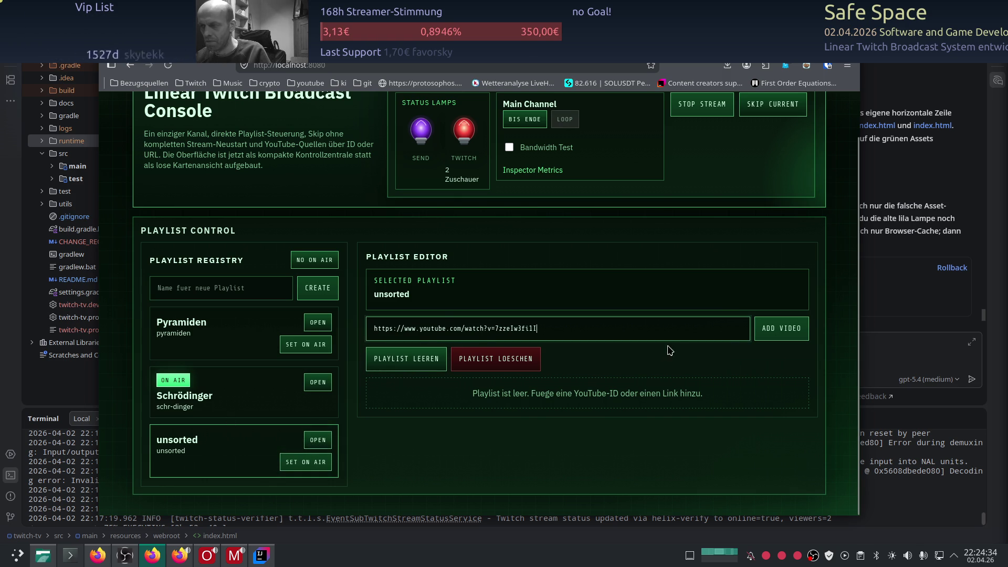
left_click(772, 333)
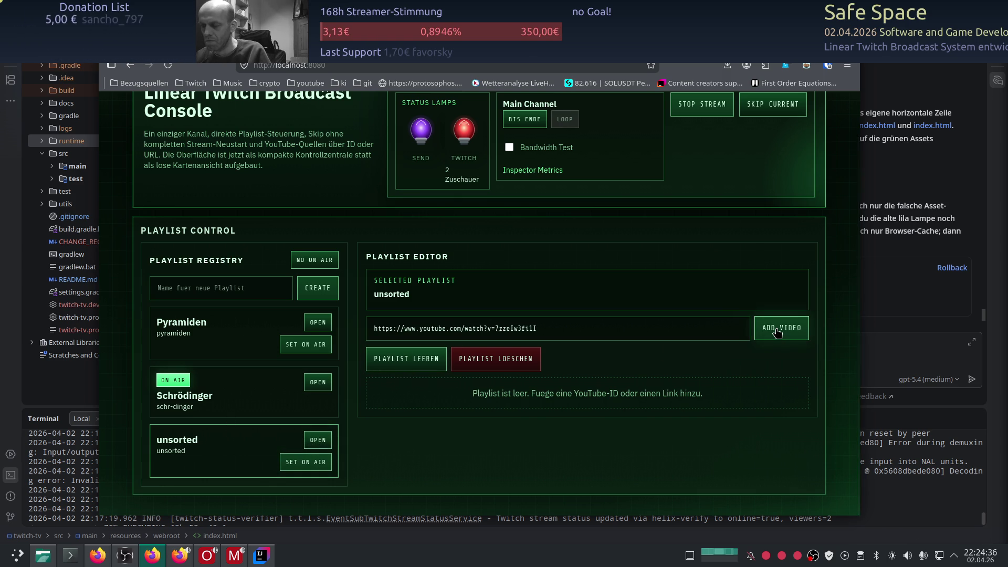
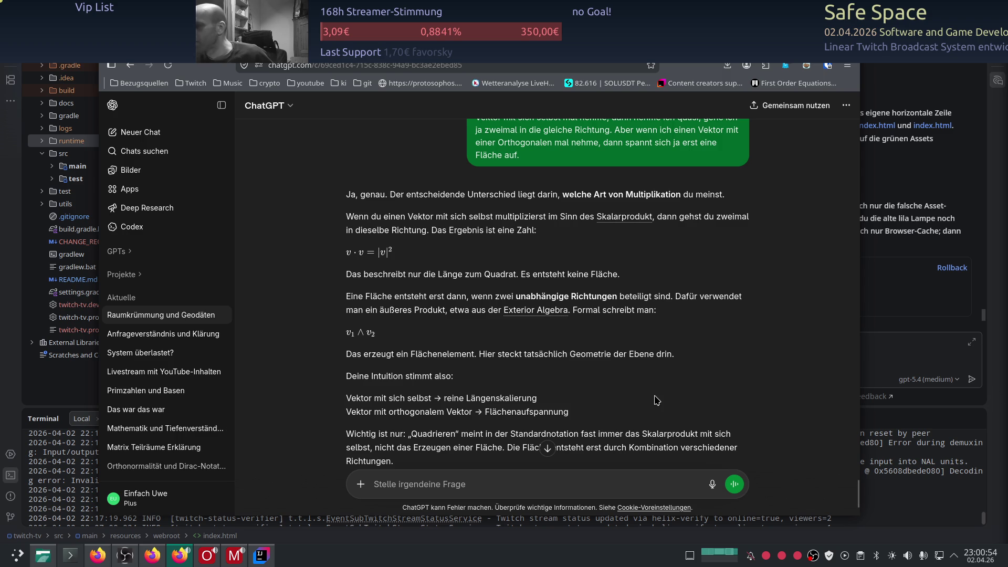
Open the 'Exterior Algebra' link from the vector products answer in a side panel
scroll(627, 364, "down", 3)
scroll(576, 359, "up", 2)
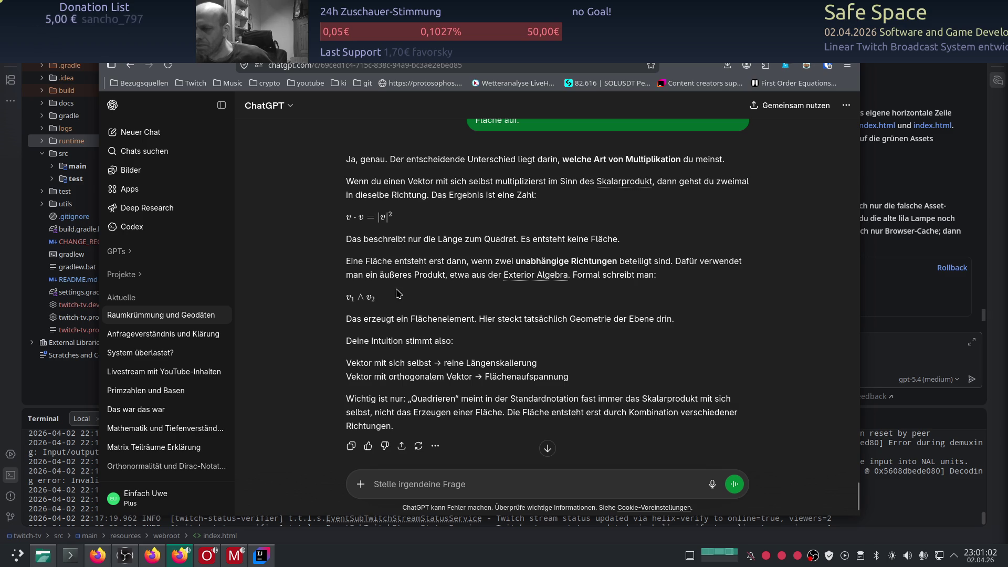
left_click(536, 277)
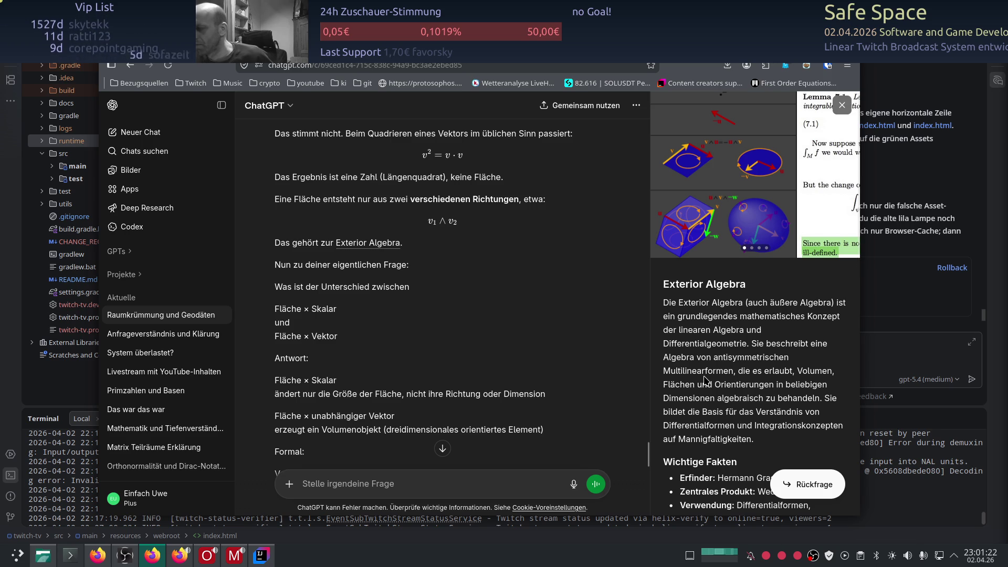
Read through the panel's key facts and the construction section defining Λ(V) as a graded algebra
scroll(706, 378, "down", 2)
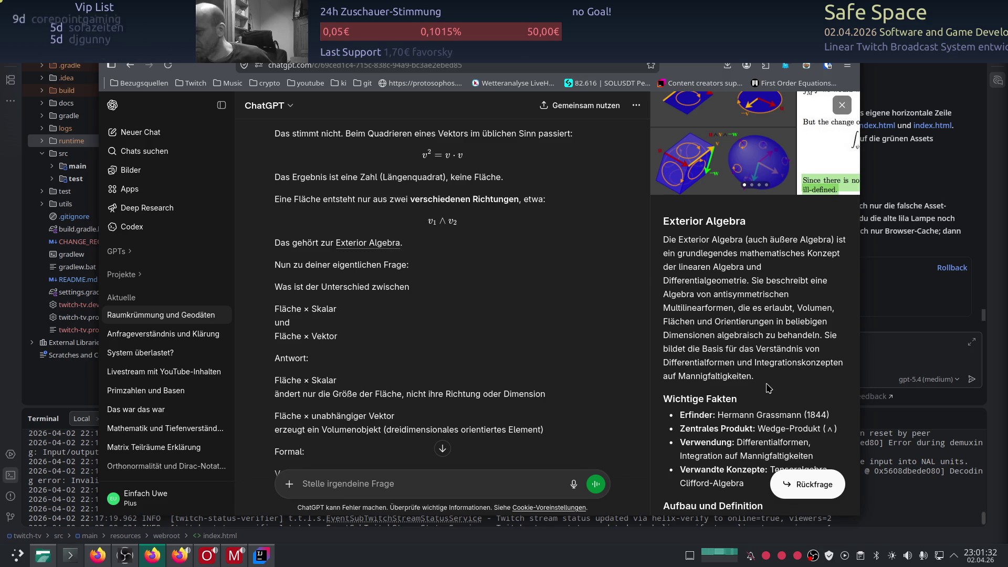
scroll(769, 389, "down", 2)
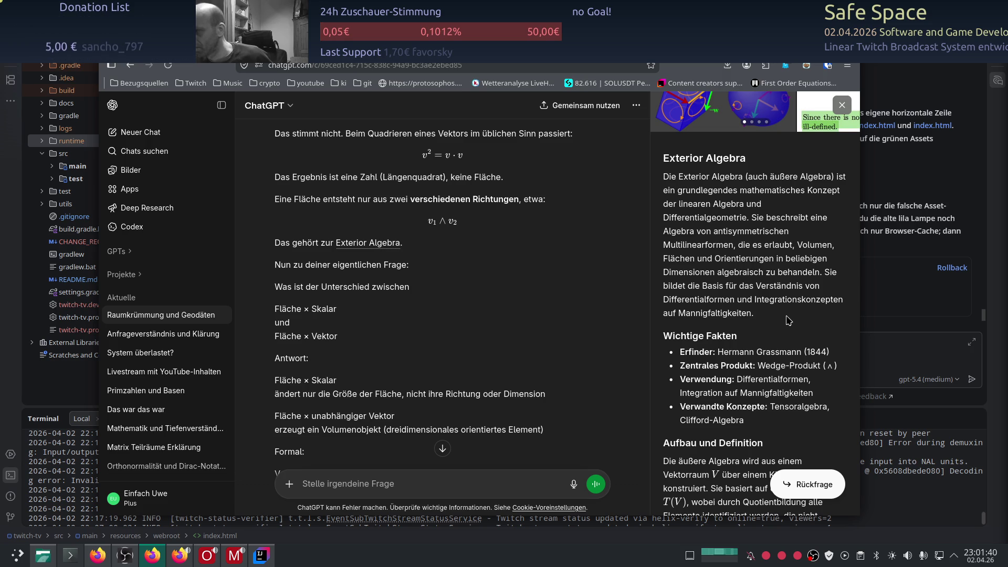
scroll(789, 321, "up", 2)
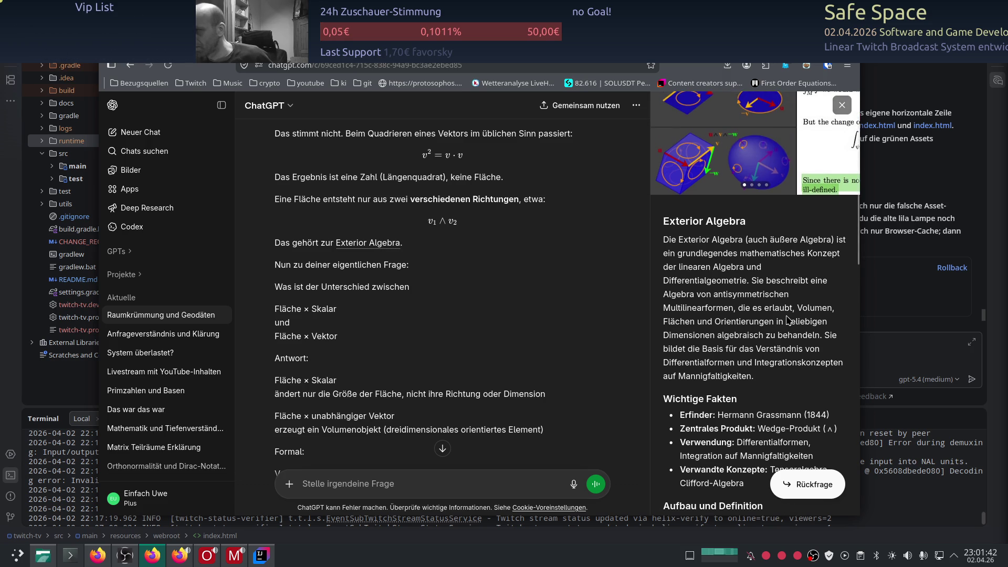
scroll(789, 320, "up", 2)
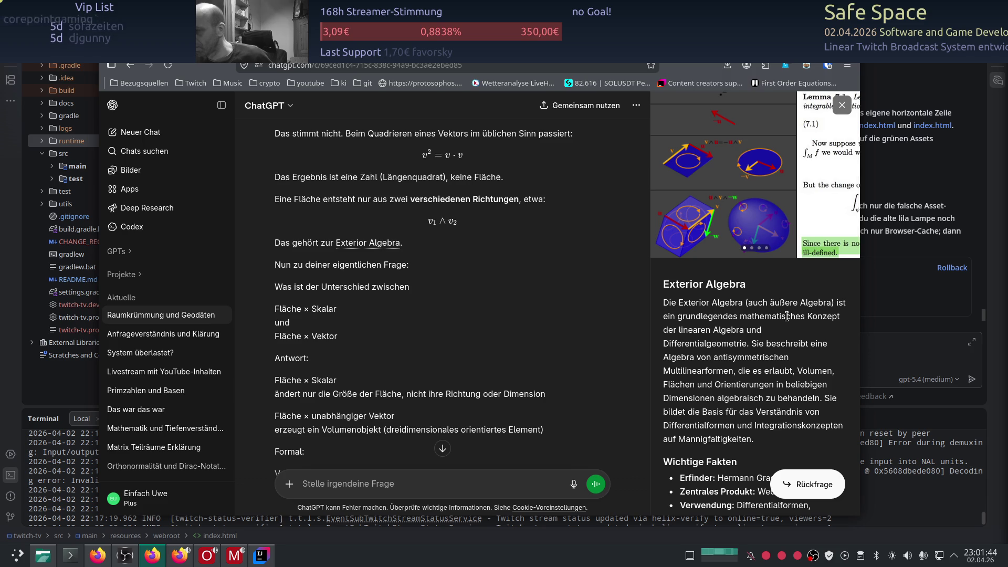
scroll(787, 316, "down", 6)
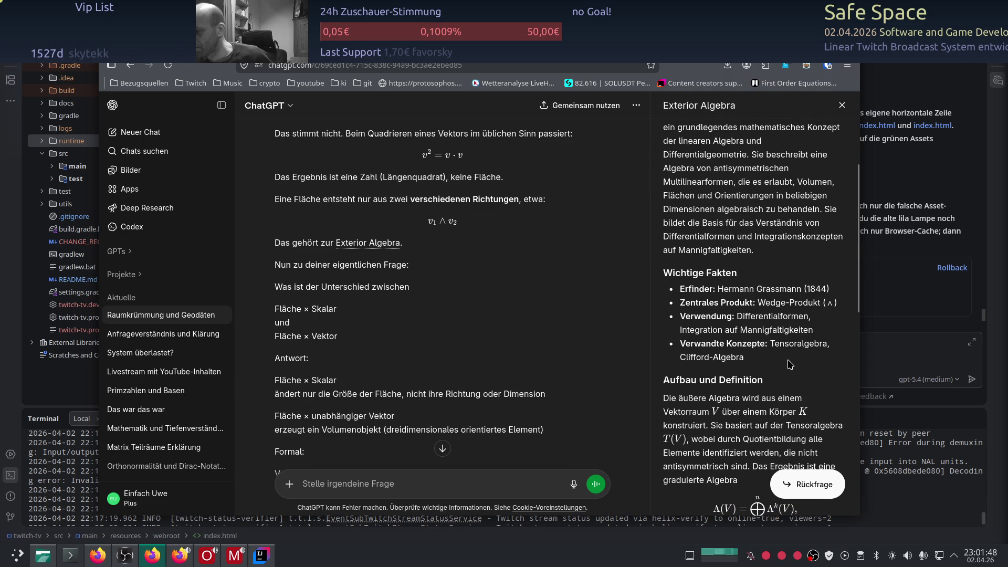
scroll(790, 362, "down", 2)
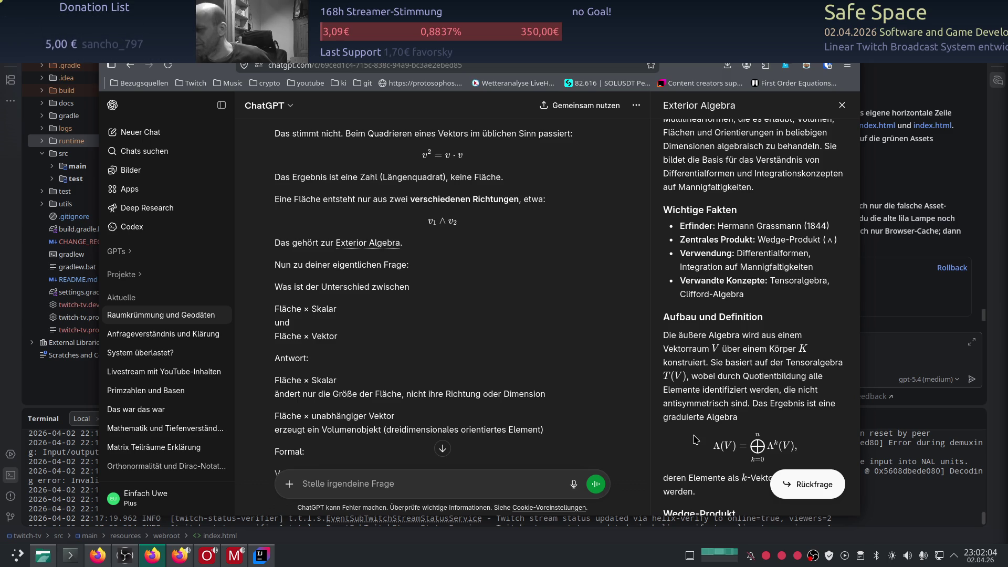
scroll(696, 440, "down", 3)
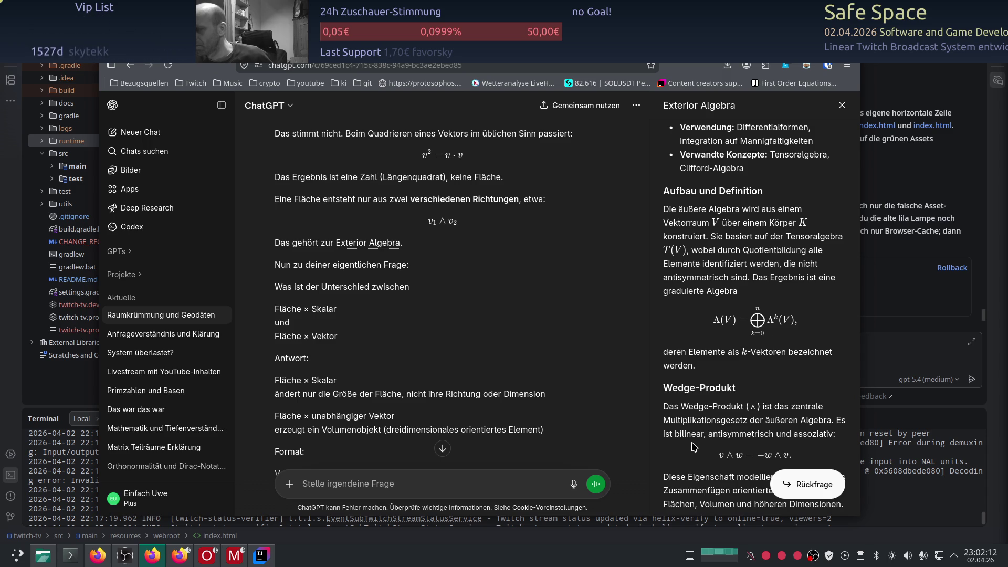
scroll(703, 415, "down", 2)
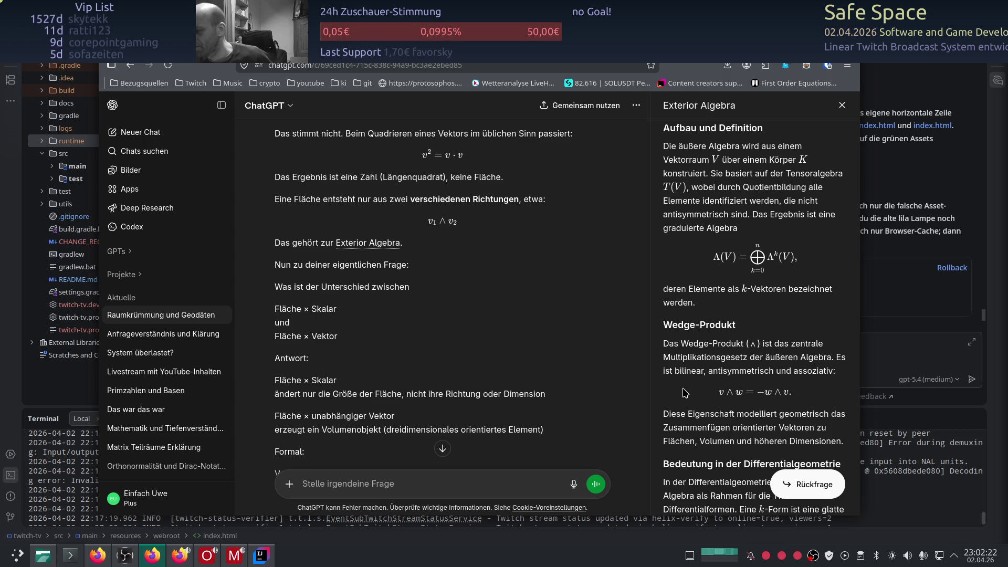
scroll(684, 393, "down", 2)
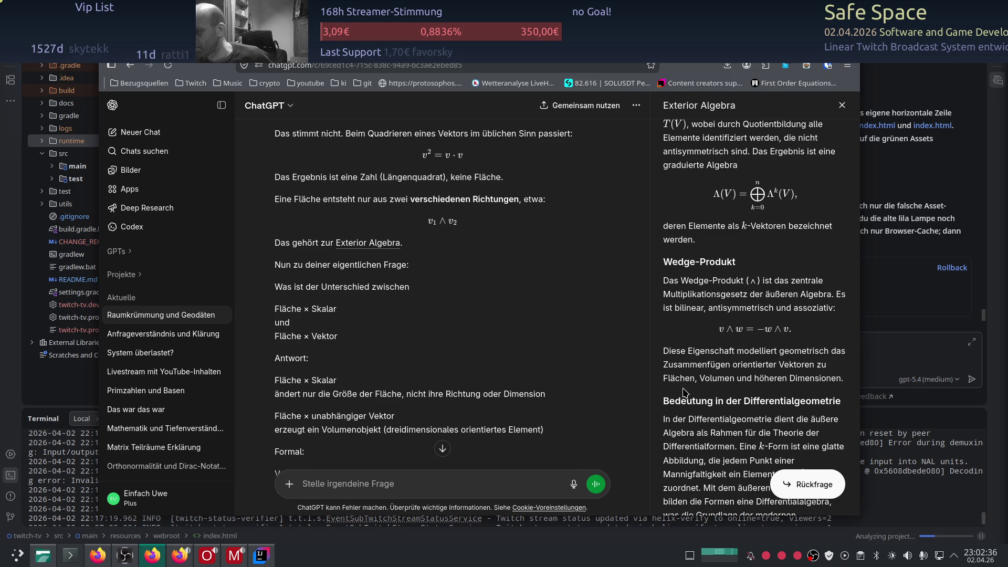
scroll(684, 392, "down", 2)
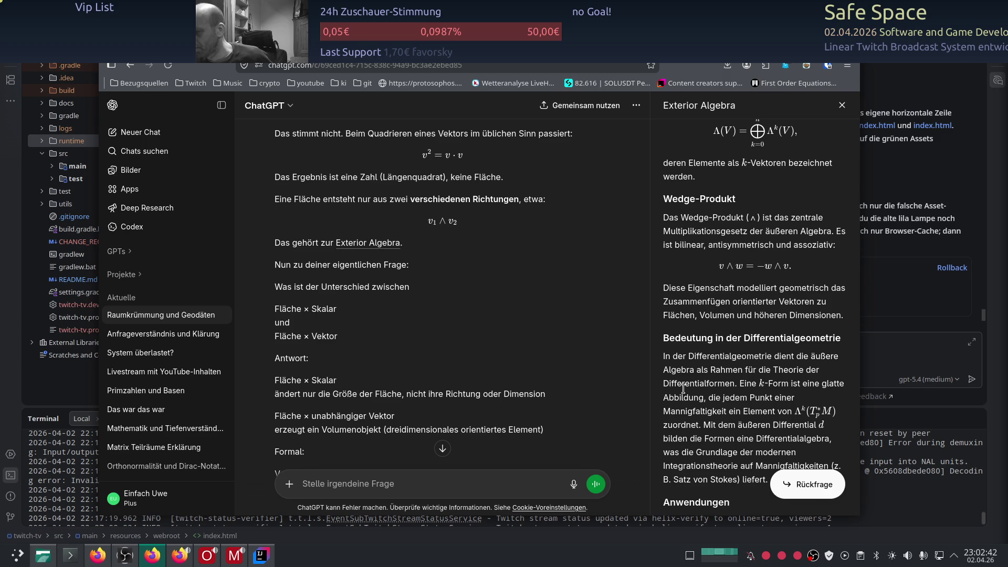
scroll(683, 397, "down", 2)
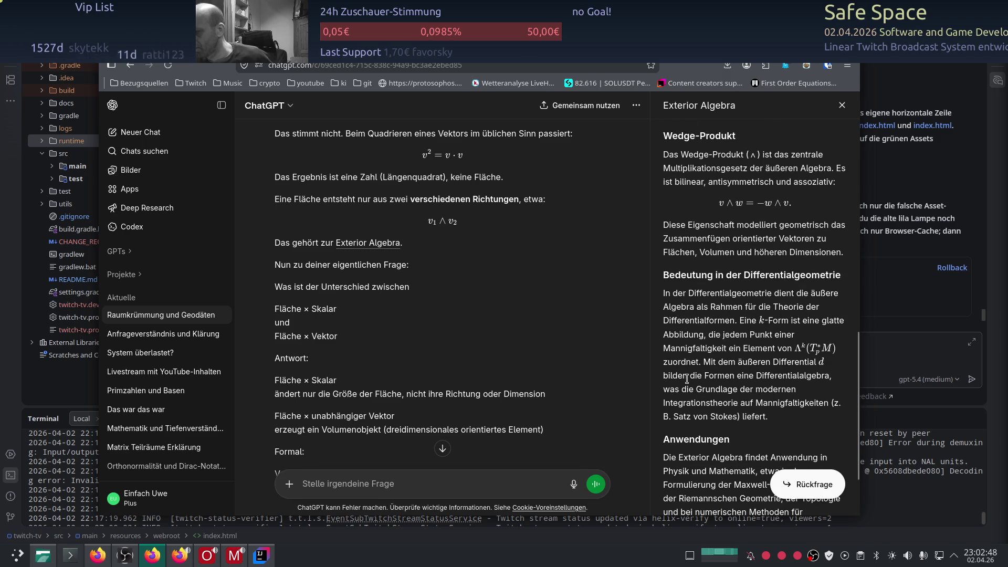
scroll(687, 378, "down", 2)
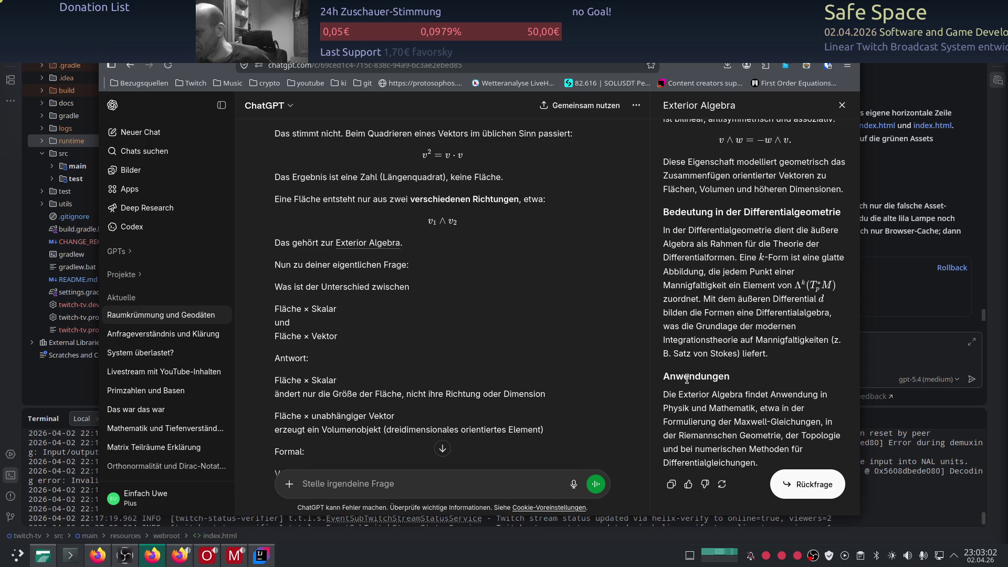
scroll(687, 379, "down", 1)
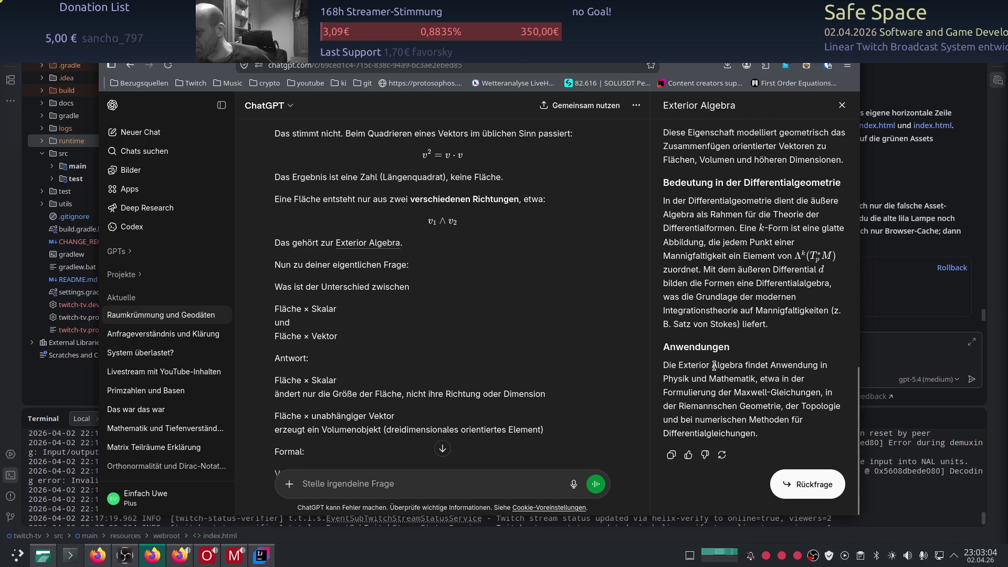
right_click(751, 349)
Dismiss the context menu and close the Exterior Algebra panel, leaving the squaring-vectors answer full width
left_click(745, 350)
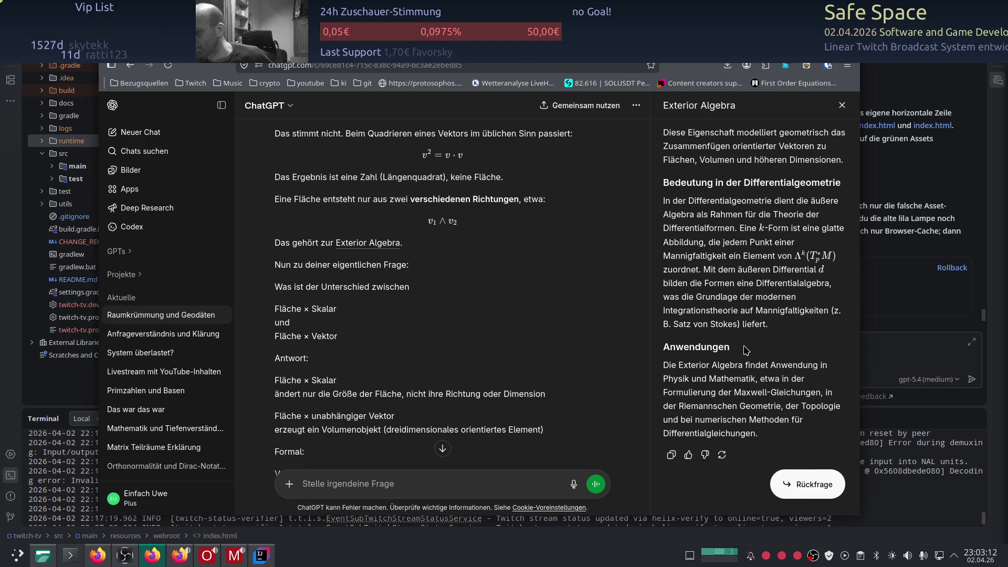
scroll(746, 350, "up", 10)
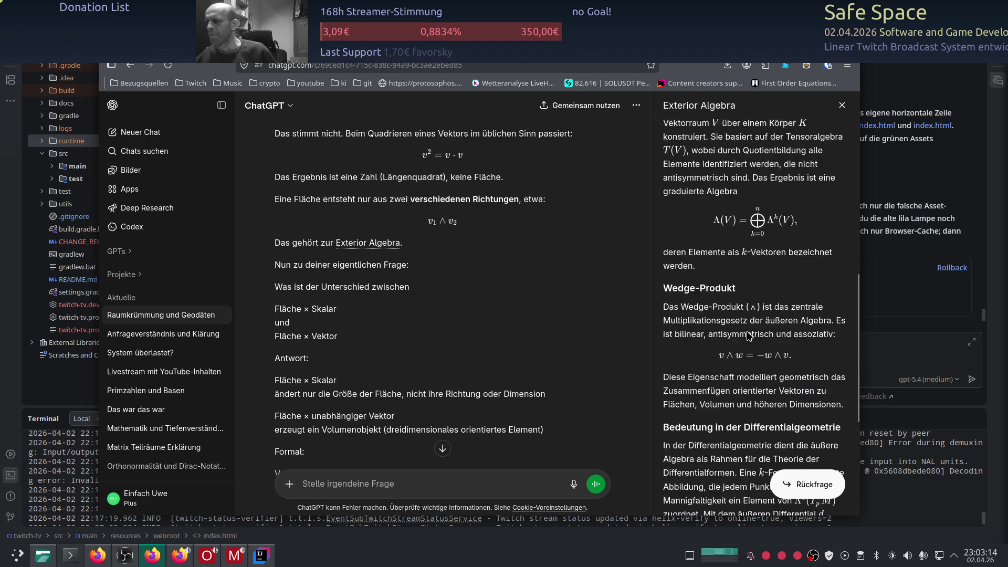
left_click(842, 105)
scroll(533, 382, "down", 10)
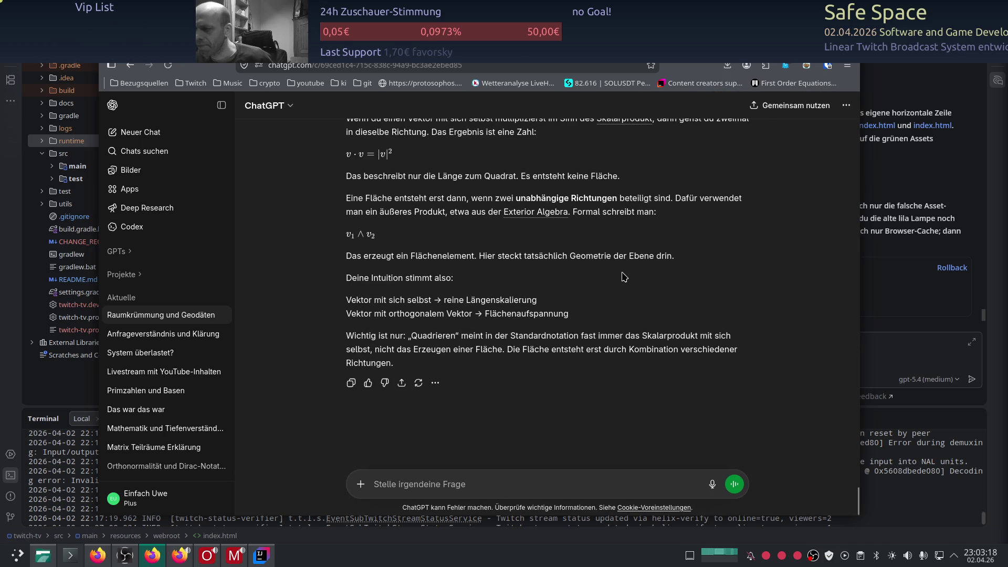
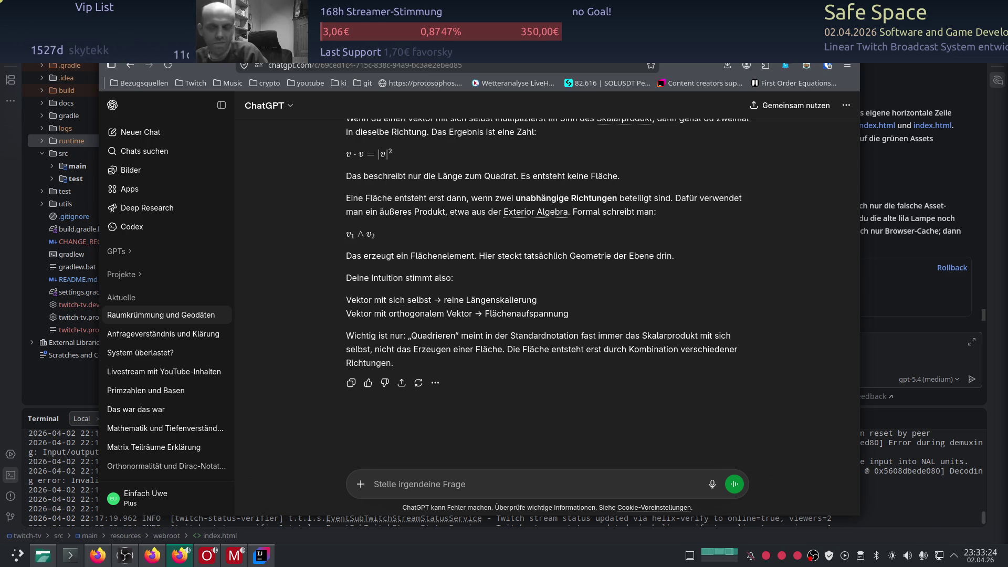
Reload the 'Raumkrümmung und Geodäten' chat and review the scalar-versus-outer-product answer's two cases
scroll(638, 400, "up", 3)
scroll(639, 400, "down", 2)
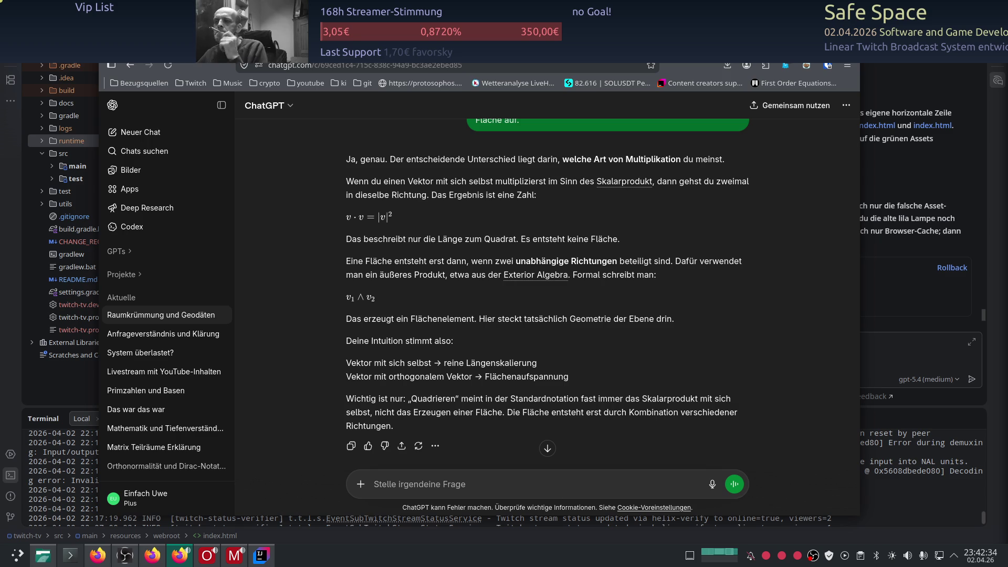
left_click(169, 66)
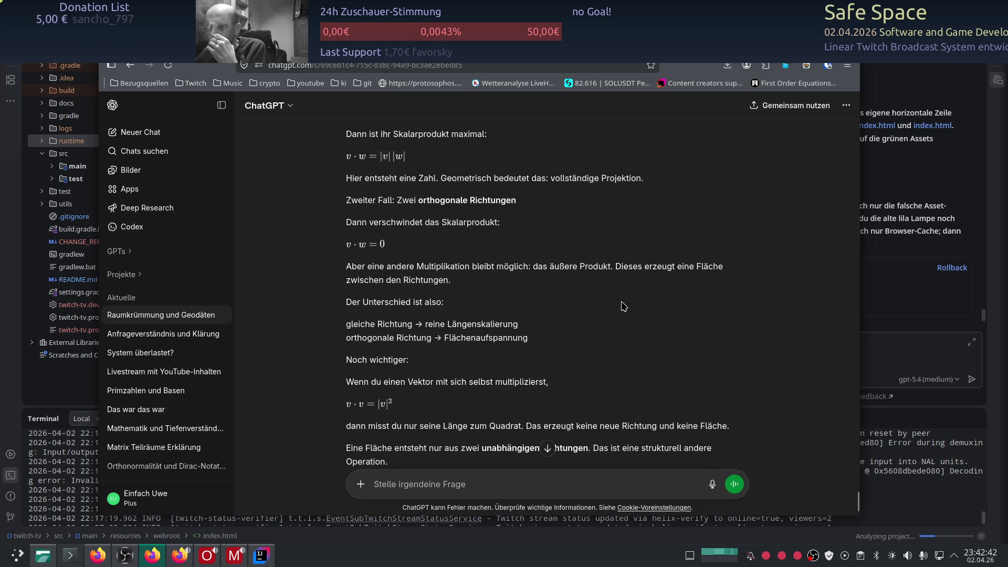
scroll(624, 330, "up", 2)
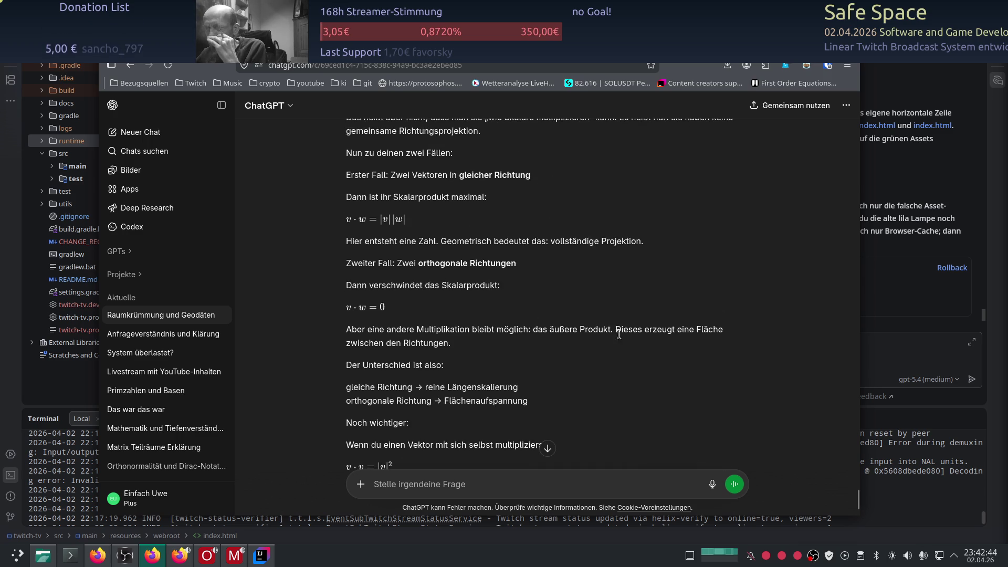